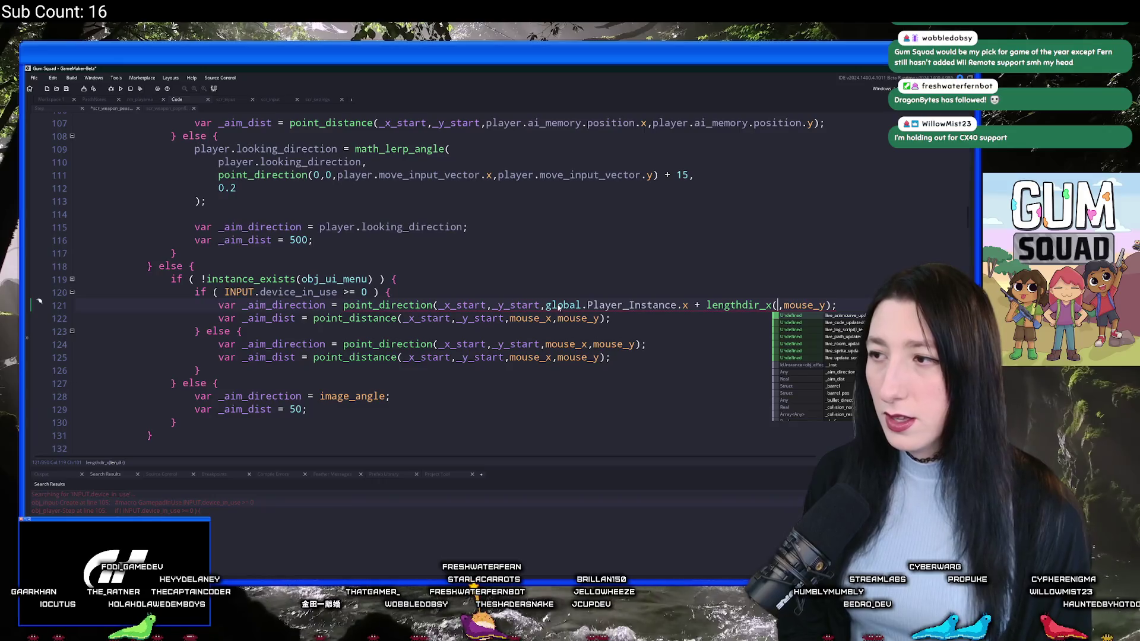
Step: Replace lengthdir_x's first argument on line 121 with INPUT.rstick_dir_value via autocomplete
{"action": "key", "text": "BackSpace"}
{"action": "key", "text": "BackSpace"}
{"action": "key", "text": "BackSpace"}
{"action": "type", "text": "INPUT"}
{"action": "type", "text": ".rsti"}
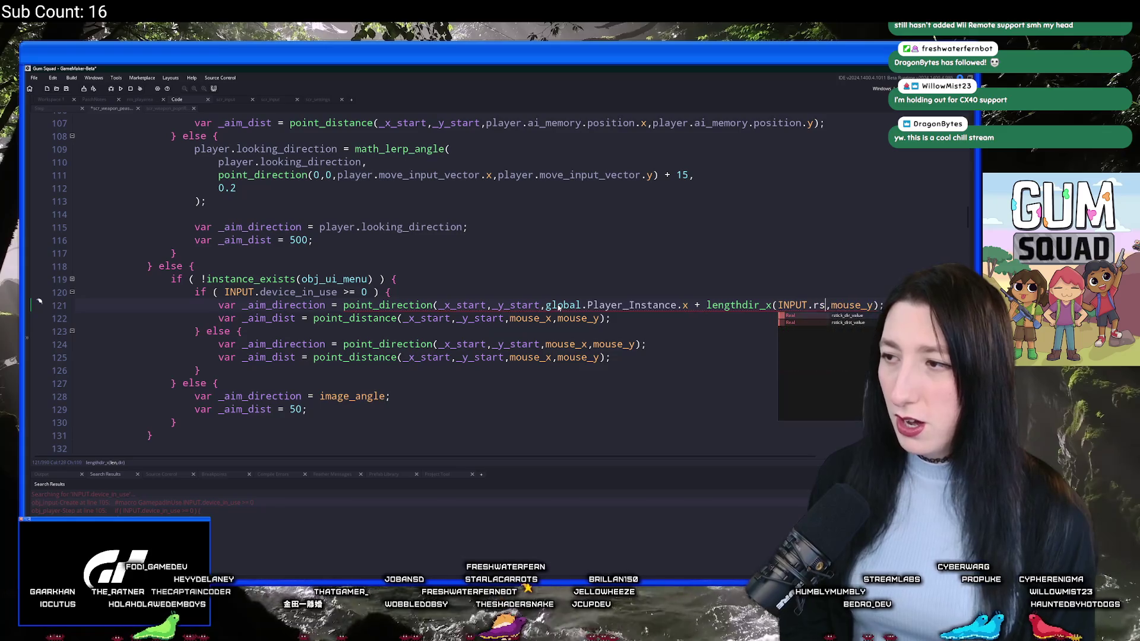
{"action": "key", "text": "Return"}
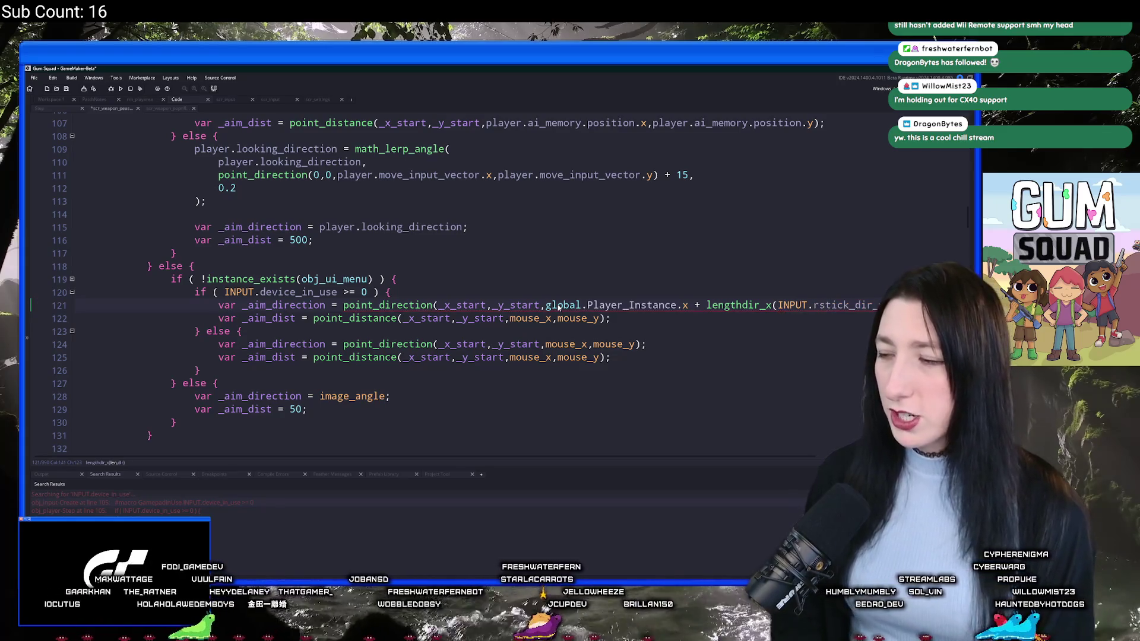
{"action": "key", "text": "Escape"}
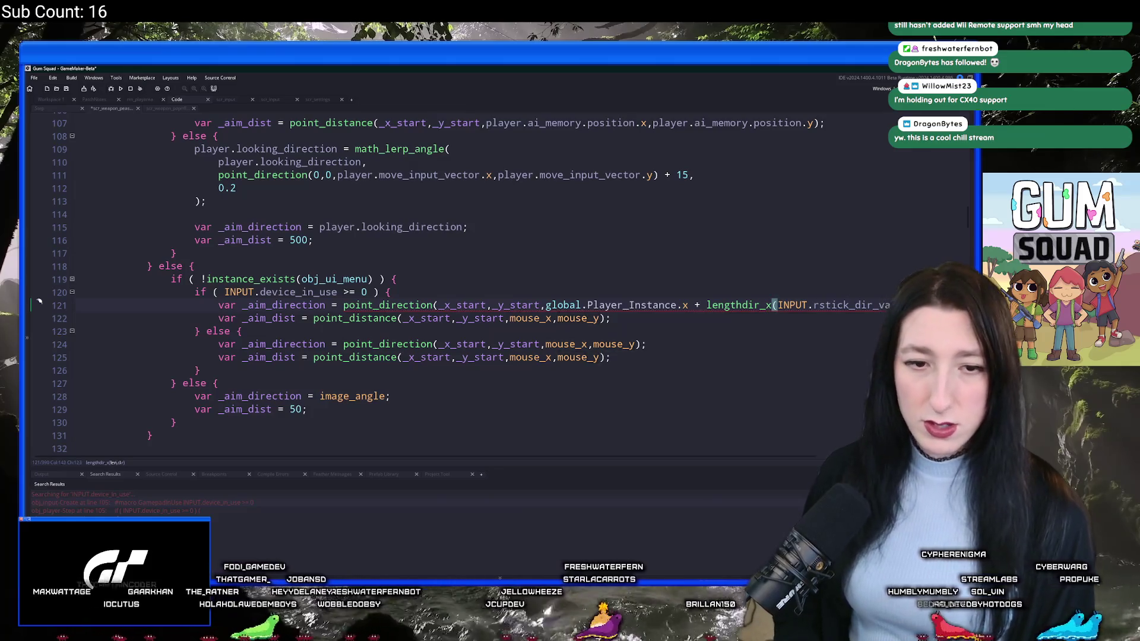